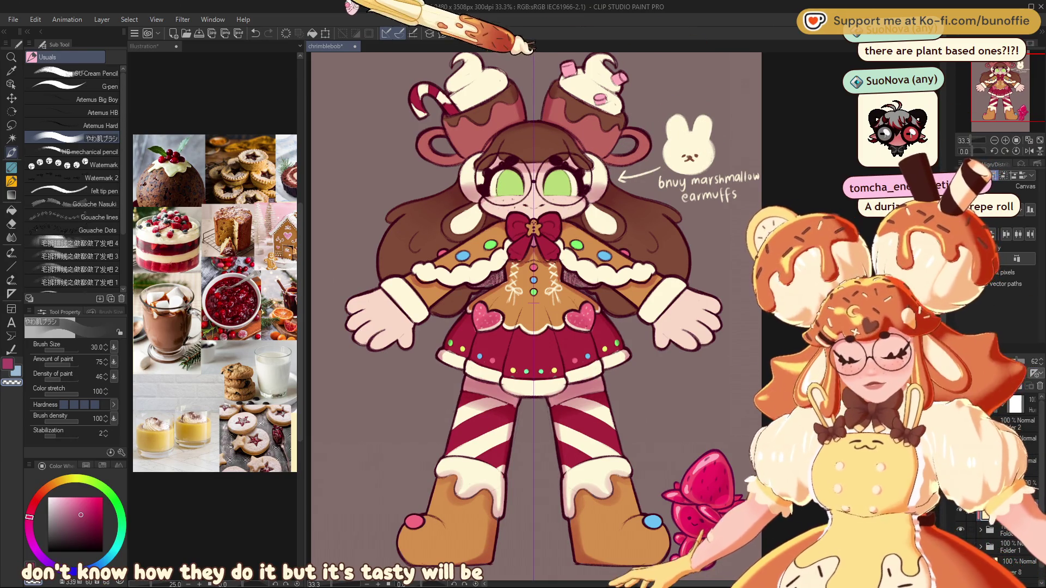
- Finish writing 'earmuffs' in the bunny note and pick red as the drawing colour
drag(726, 192, 759, 175)
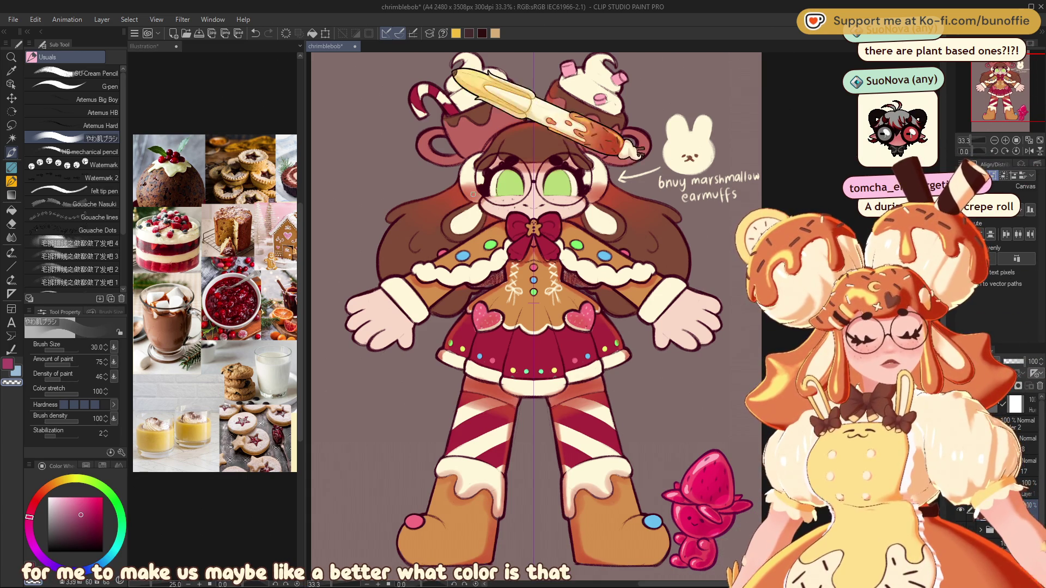
alt+click(458, 185)
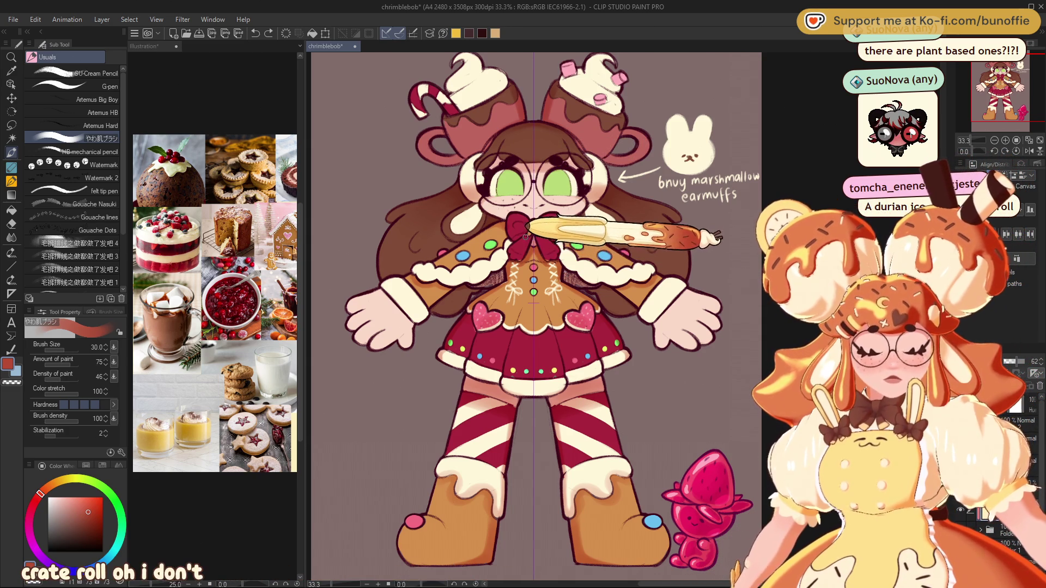
drag(525, 226, 540, 206)
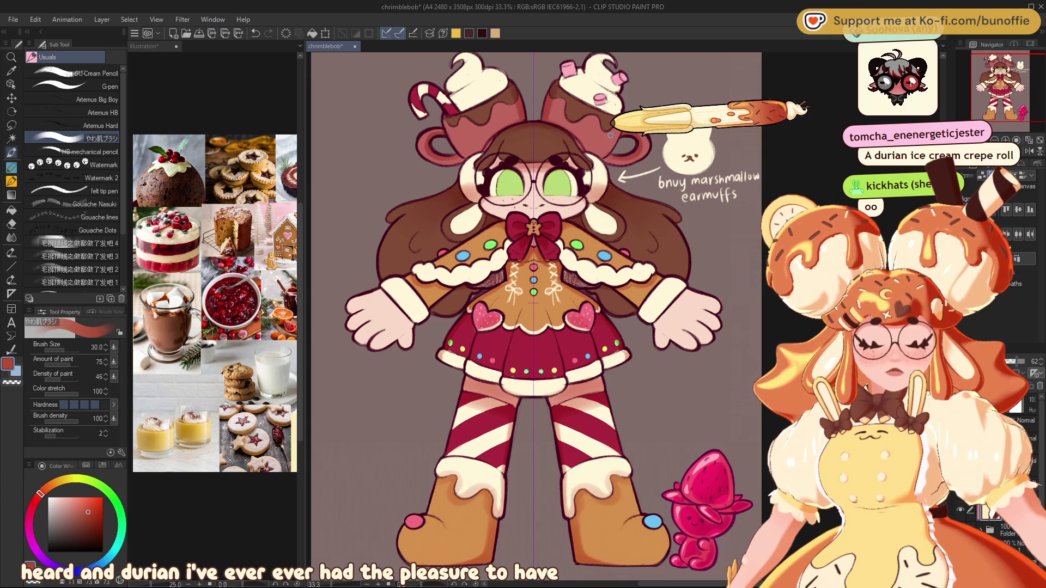
drag(610, 135, 640, 73)
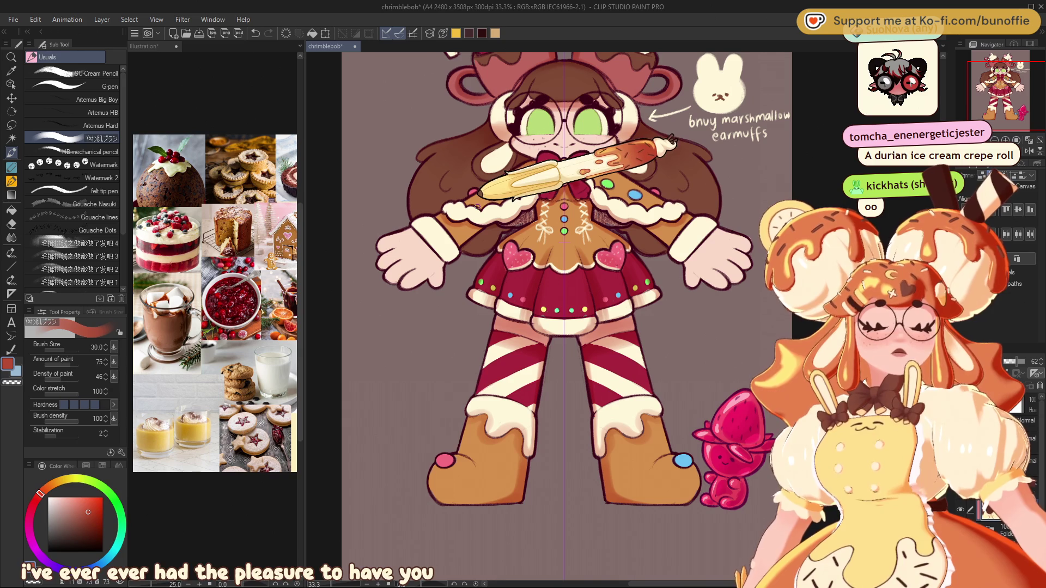
scroll(599, 215, up, 3)
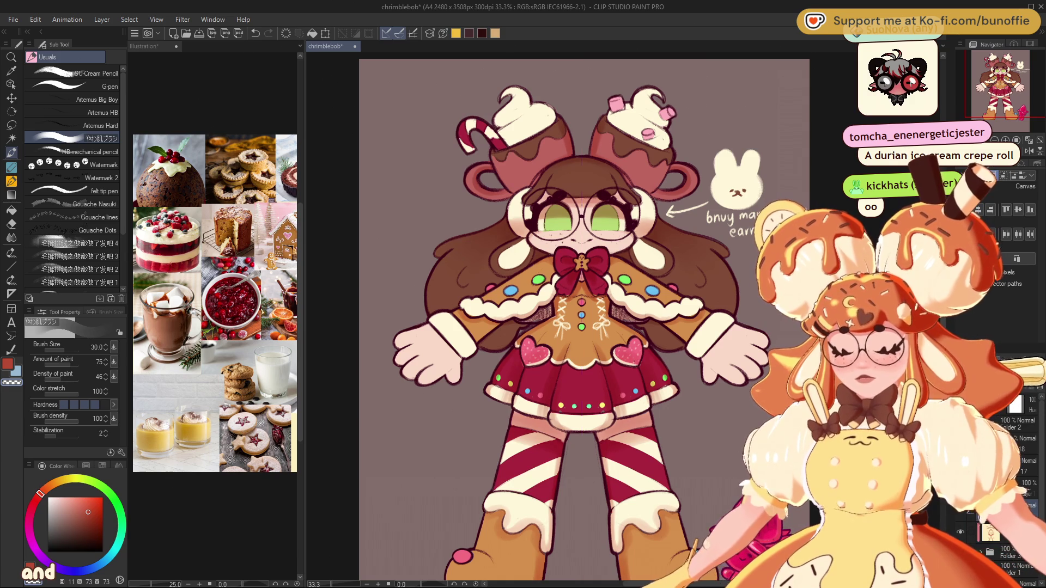
- Sketch a small white marshmallow in the hair with the SU-Cream Pencil
click(47, 497)
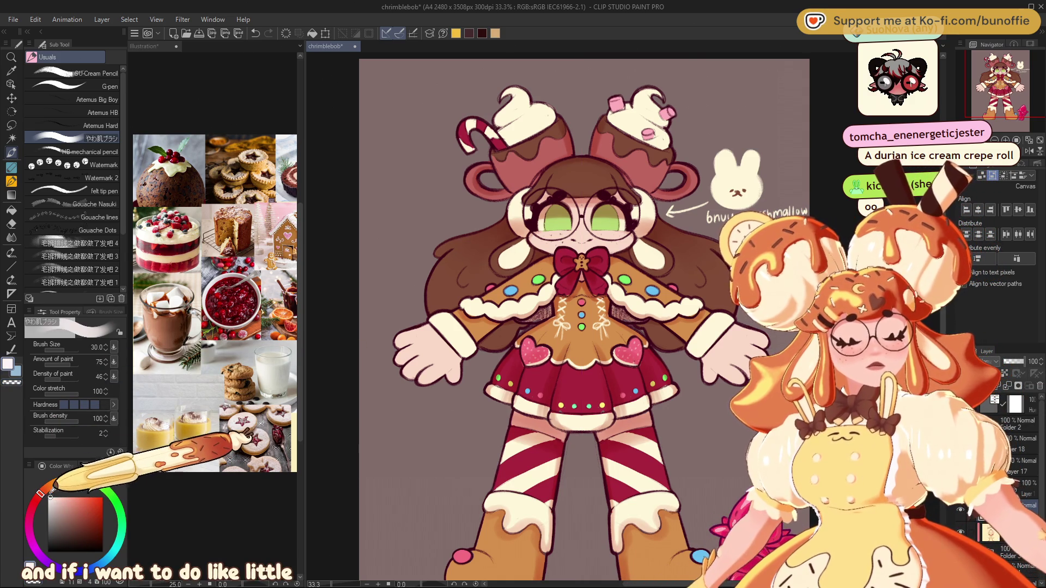
click(109, 74)
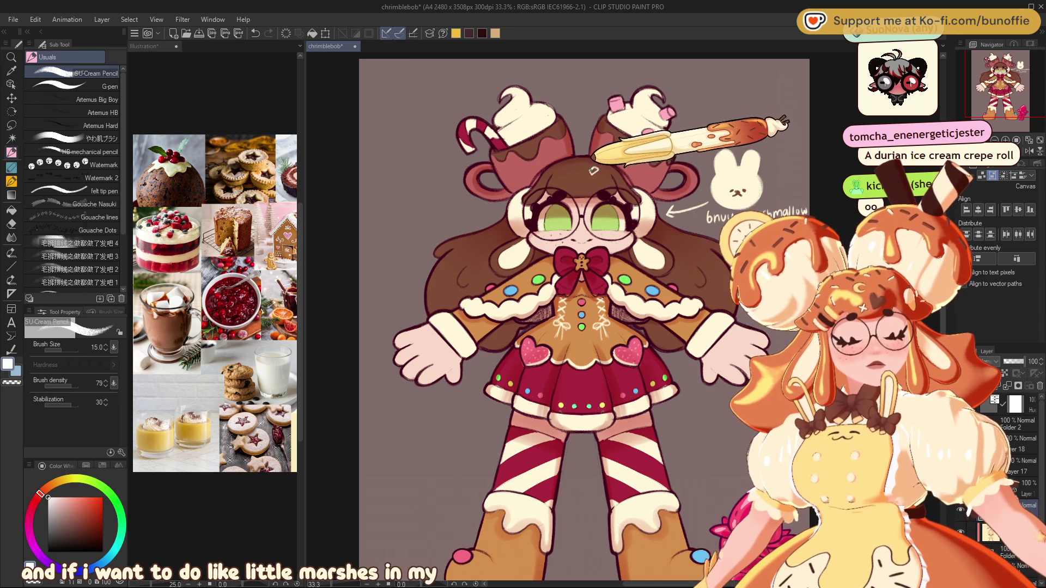
drag(590, 171, 597, 172)
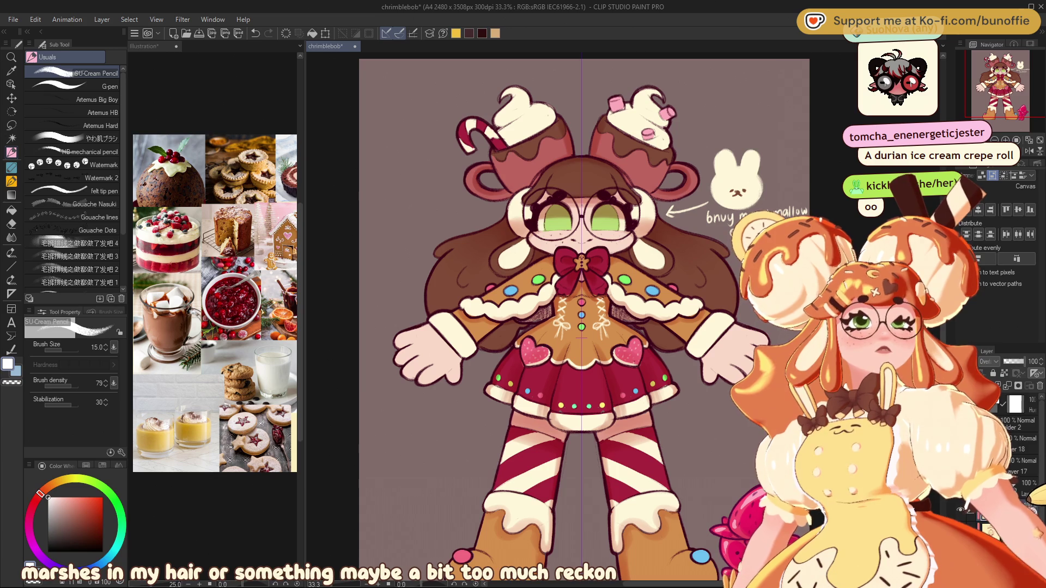
- Set the やわ肌ブラシ soft brush to pale yellow at size 70
click(96, 138)
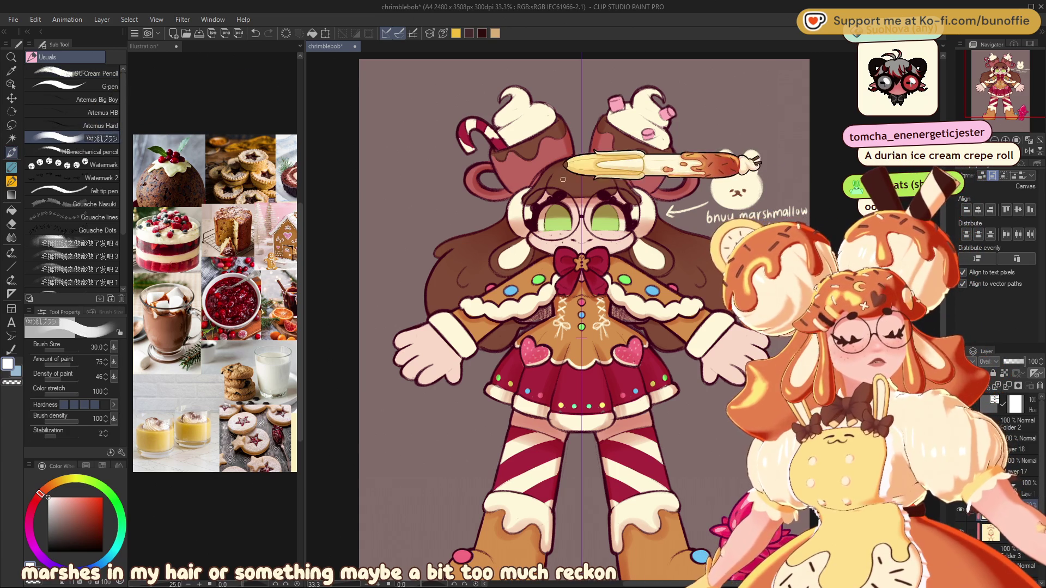
drag(82, 486, 70, 488)
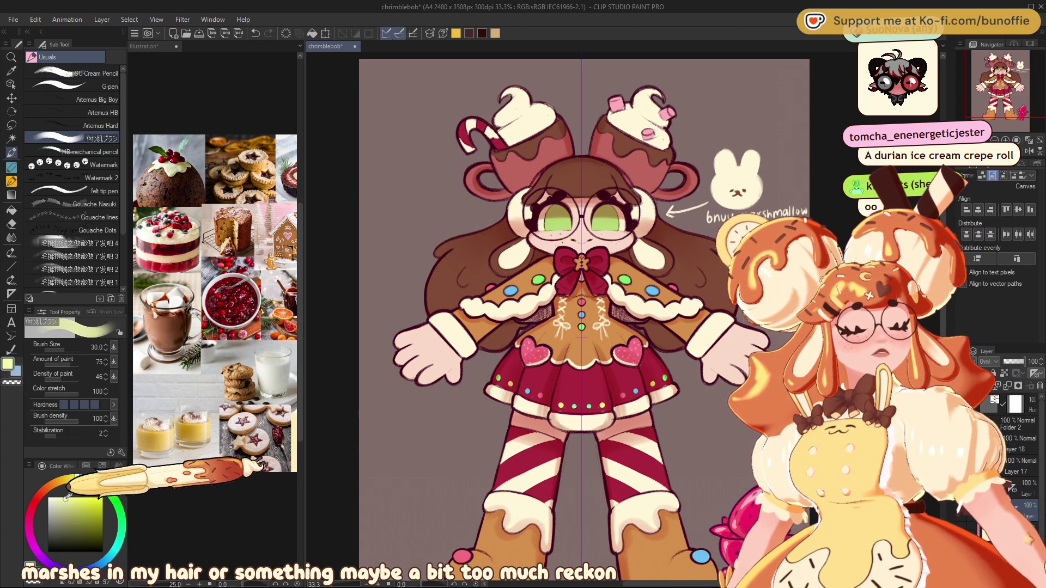
key(bracketright)
key(bracketright)
key(bracketright)
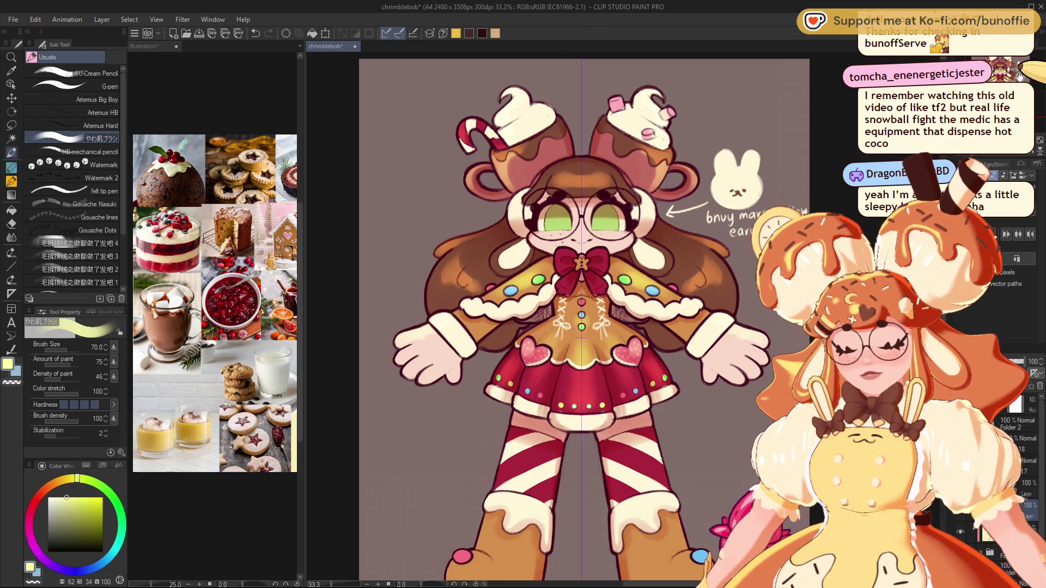
- Zoom in on the character's face and select the SU-Cream Pencil sub tool
scroll(428, 332, down, 3)
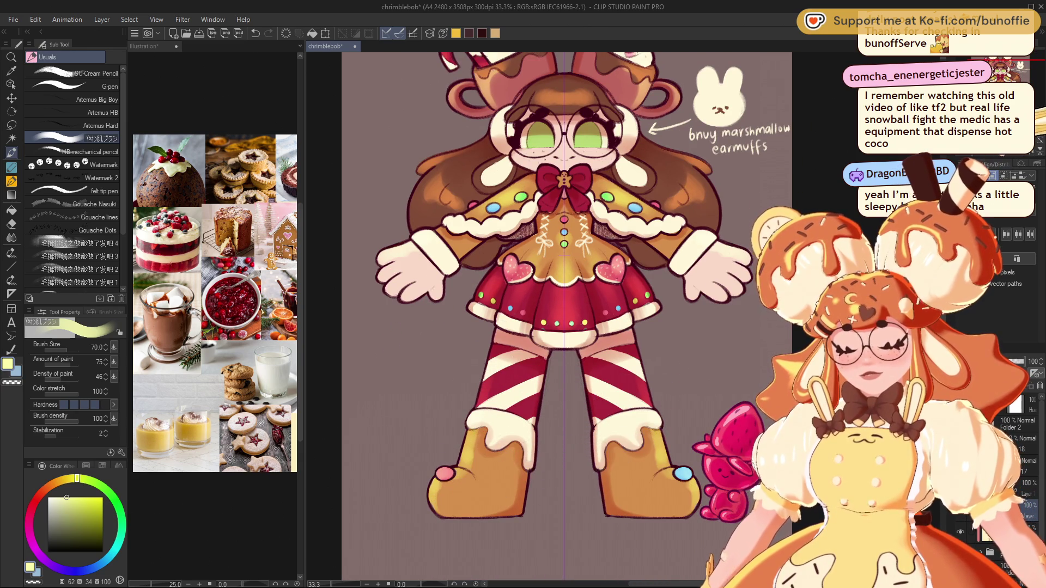
key(ctrl+minus)
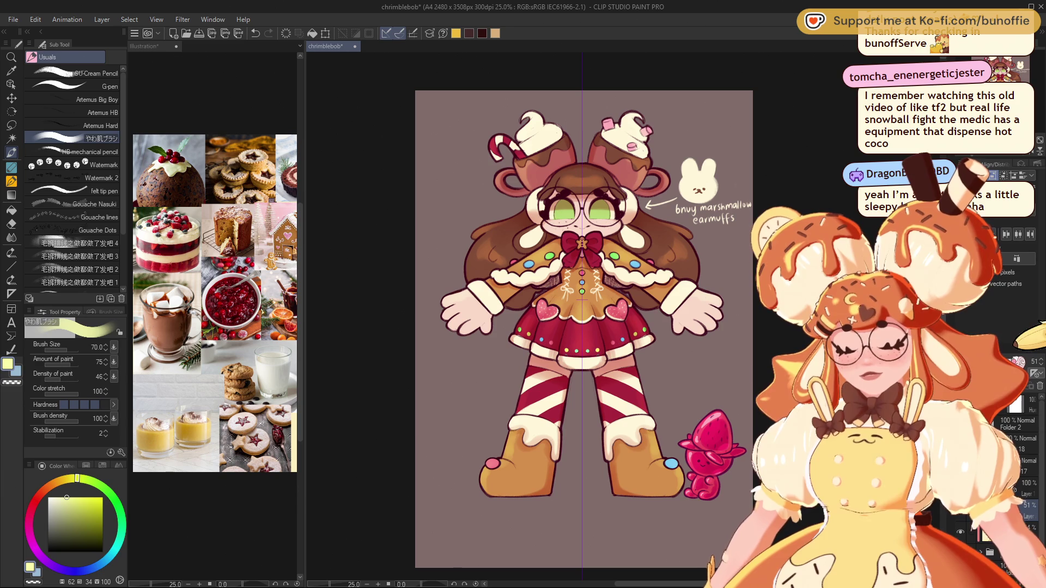
key(ctrl+plus)
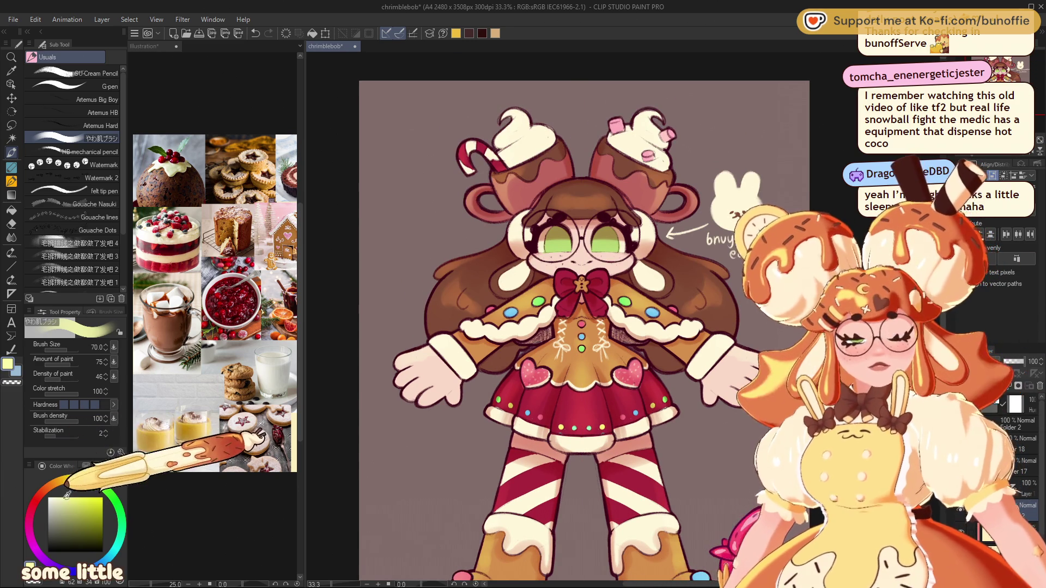
click(82, 72)
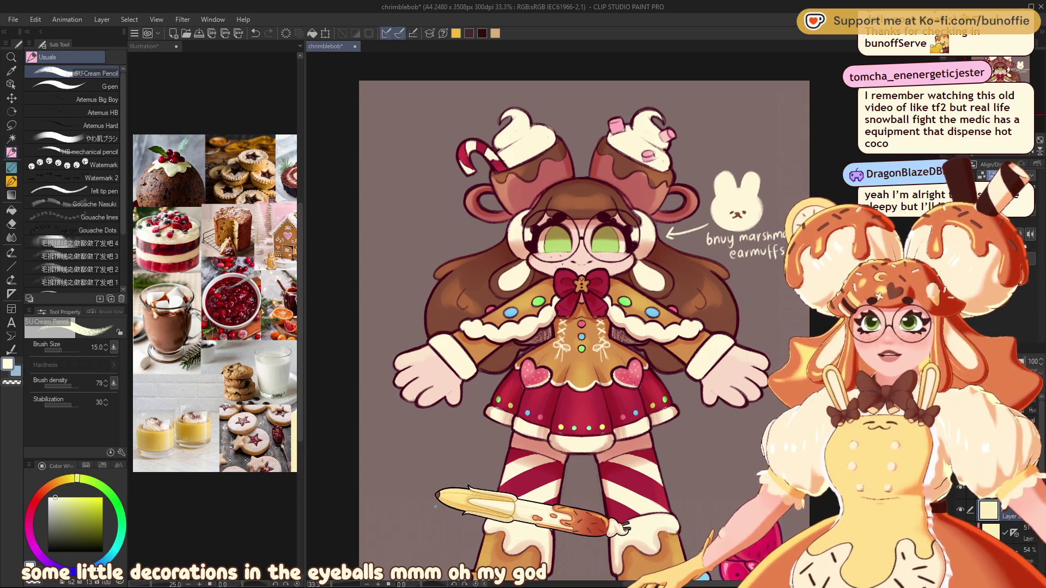
- Zoom in on the head and add a white highlight dot in the left eye
key(ctrl+plus)
key(ctrl+plus)
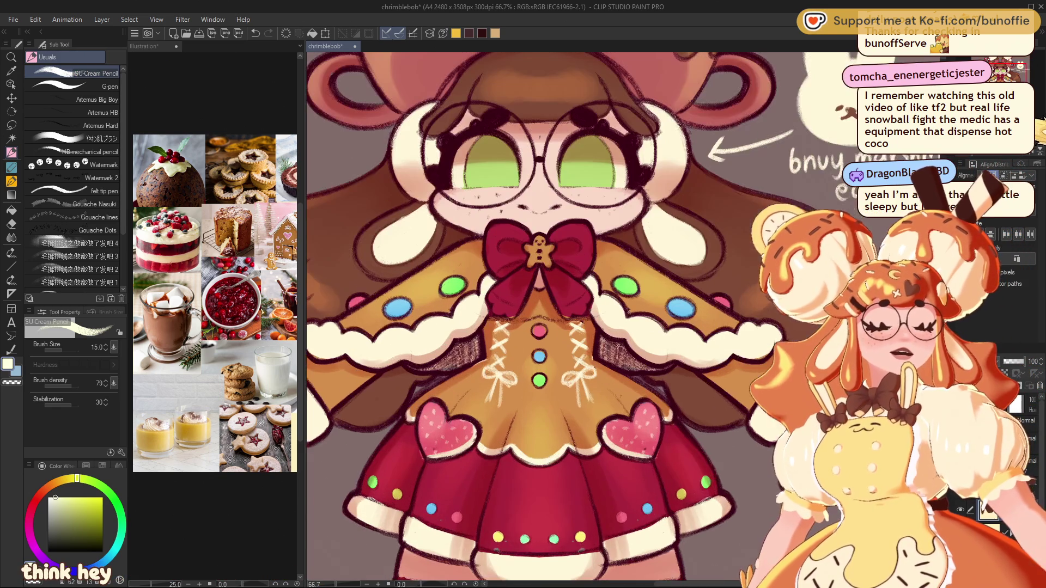
mouse_move(444, 180)
mouse_down()
mouse_move(479, 298)
mouse_move(461, 256)
mouse_up()
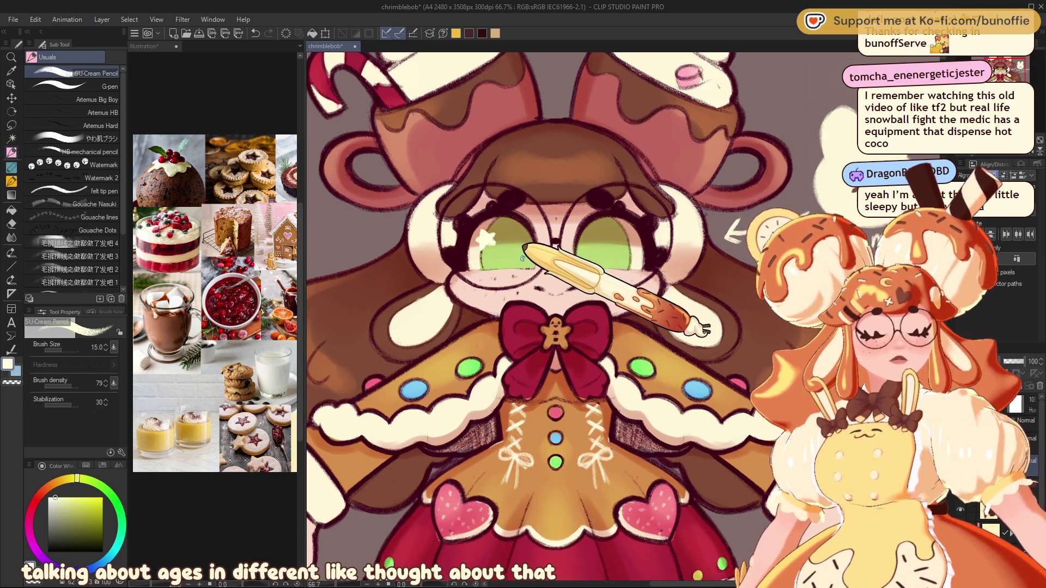
click(523, 260)
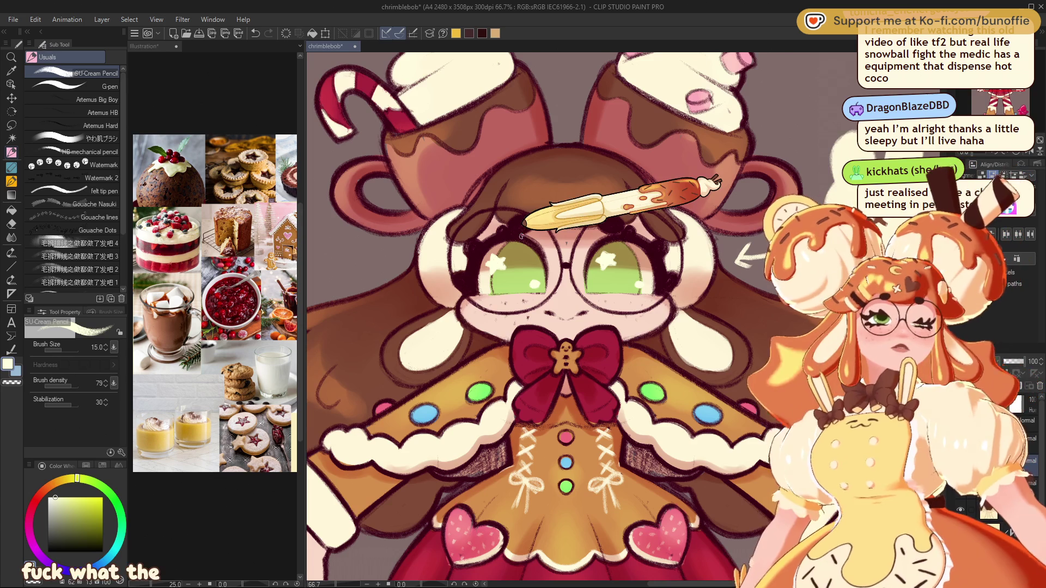
- Undo the old star highlights in both eyes and select the whole layer
scroll(522, 236, down, 3)
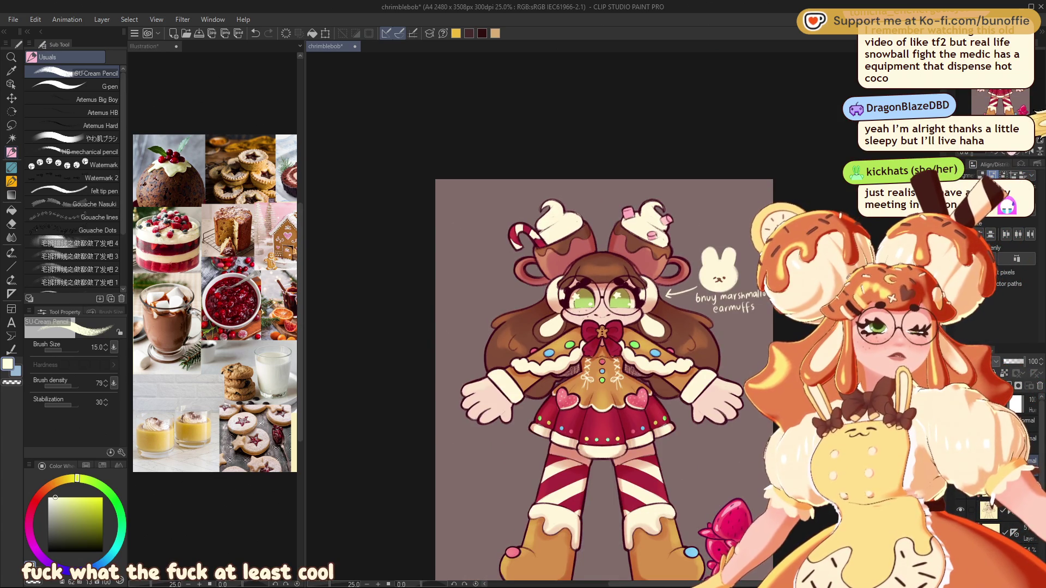
scroll(617, 317, up, 3)
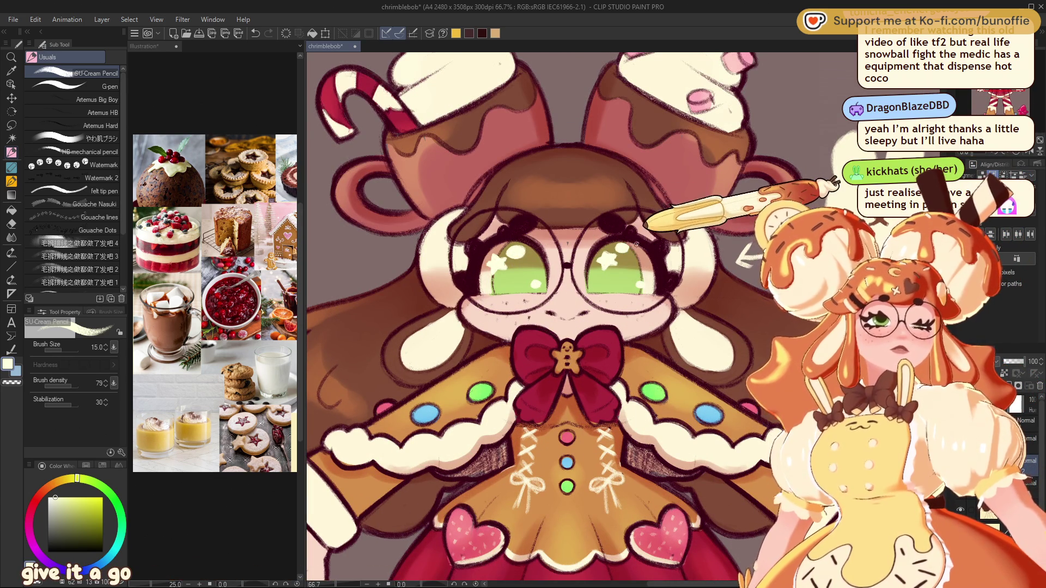
scroll(636, 244, down, 4)
scroll(636, 244, up, 4)
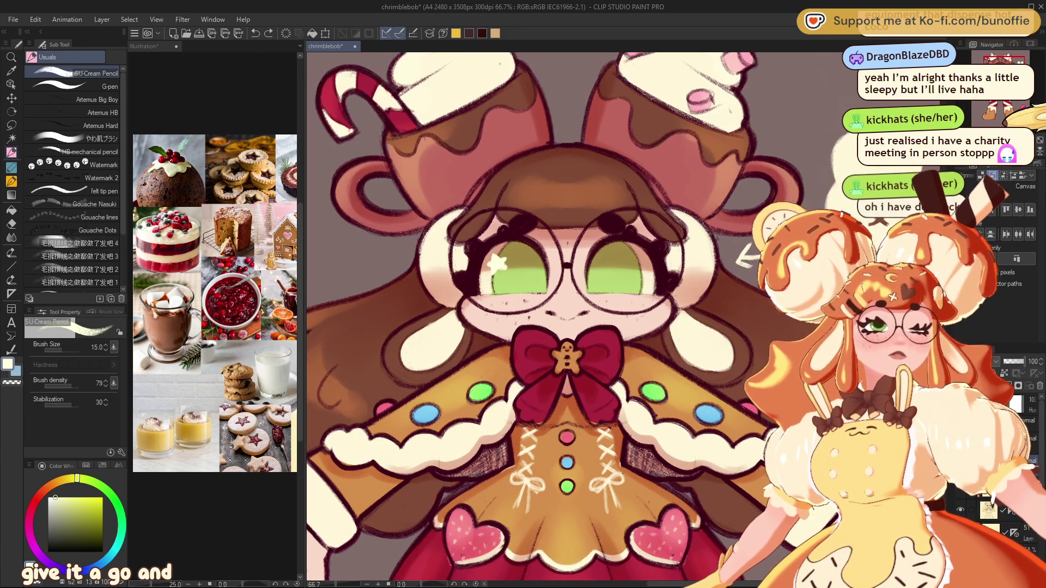
key(ctrl+z)
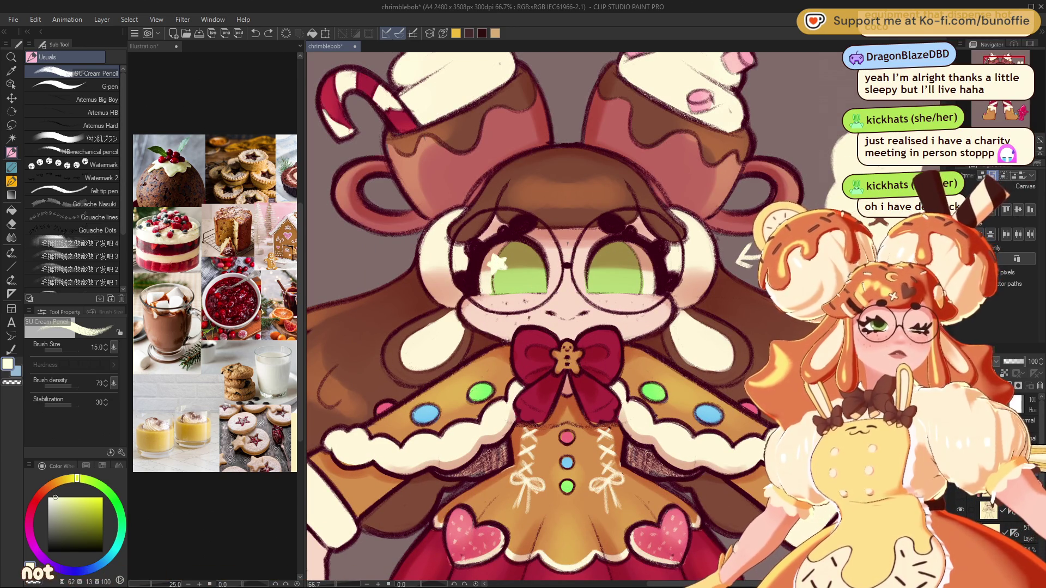
key(ctrl+a)
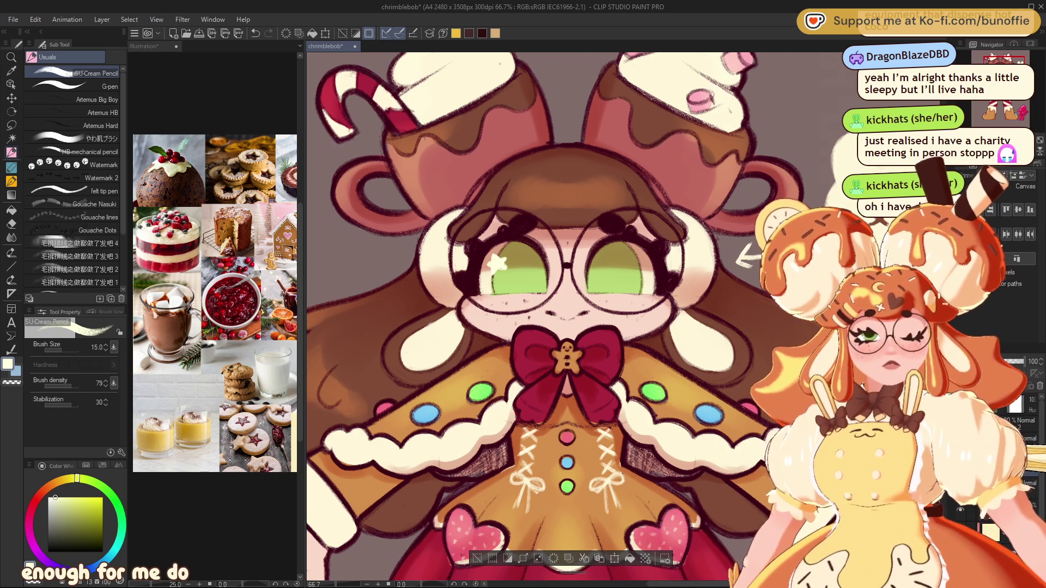
key(ctrl+d)
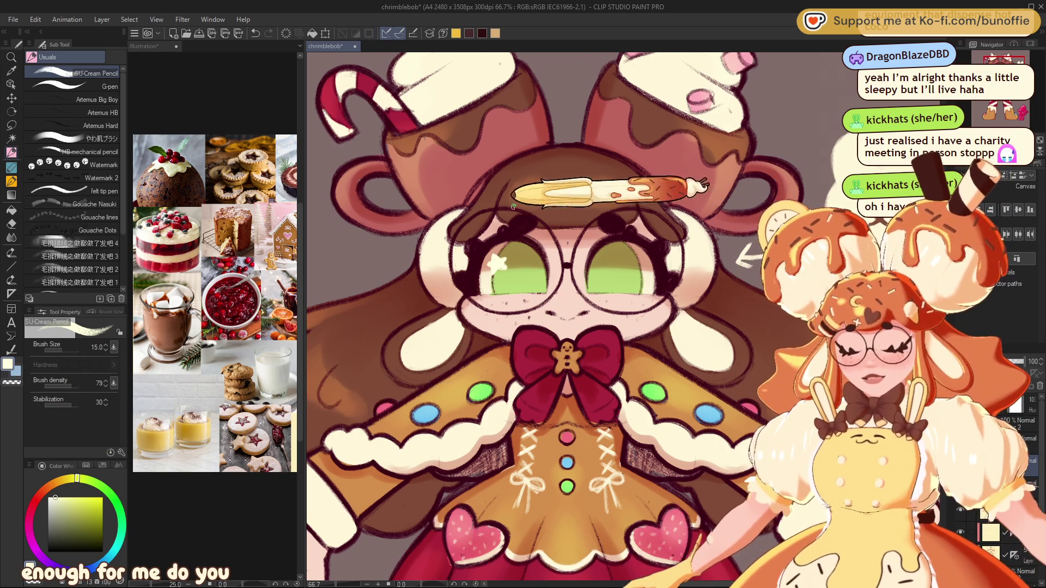
key(ctrl+a)
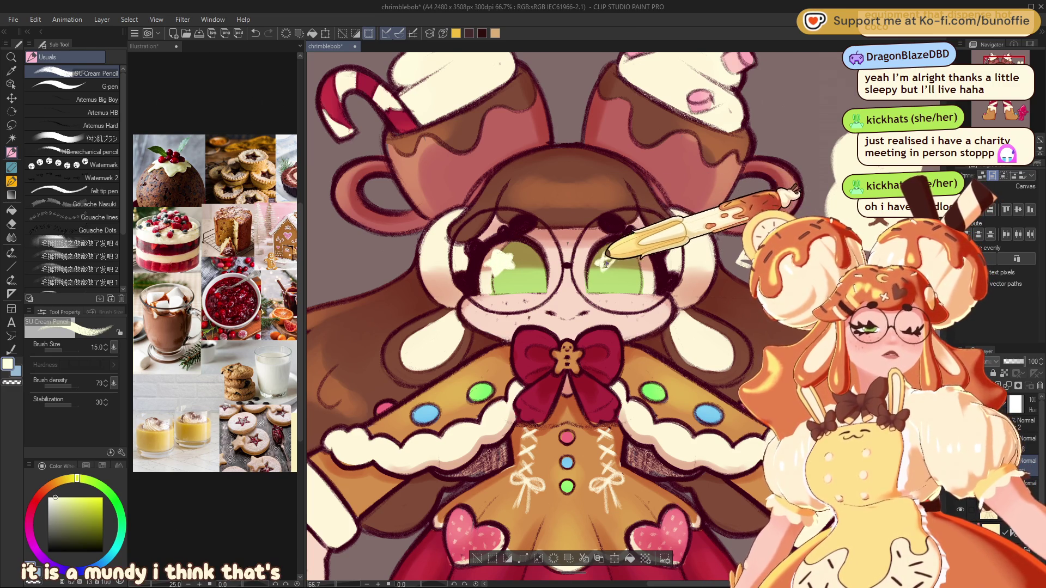
- Paint a white star in the right eye and white ovals in both eyes
drag(606, 265, 604, 257)
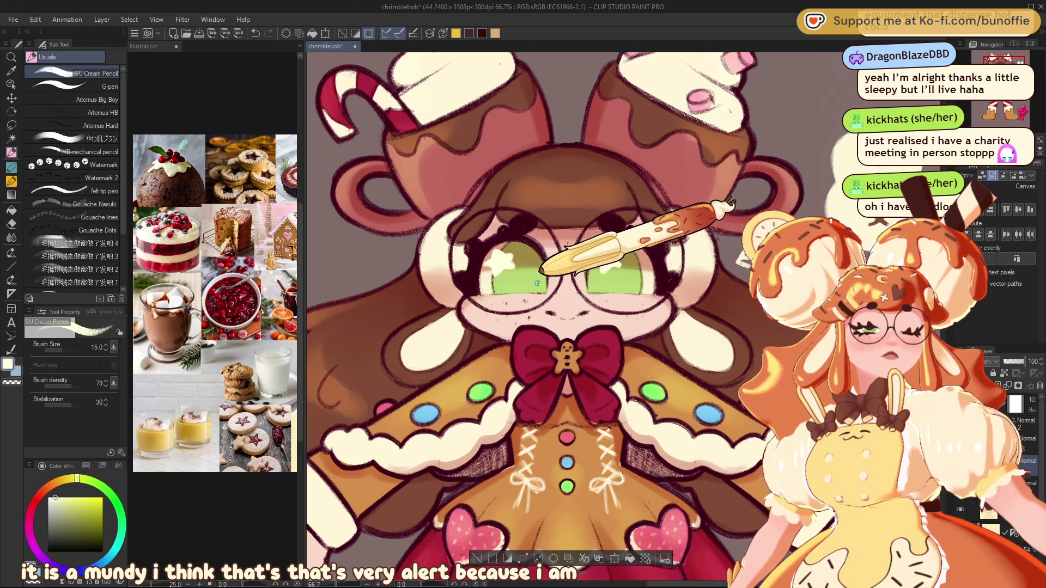
drag(537, 283, 534, 284)
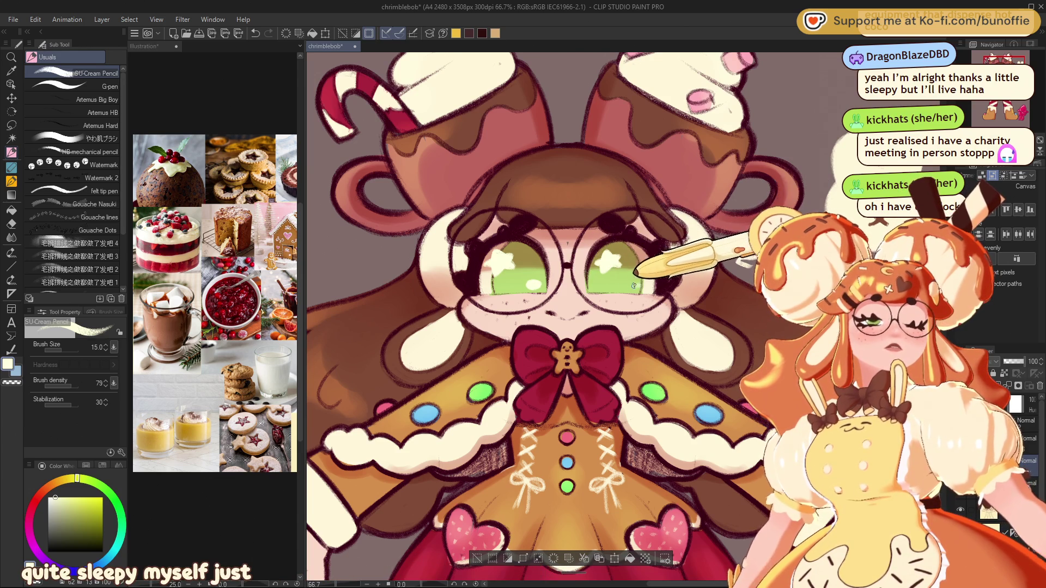
drag(634, 285, 644, 284)
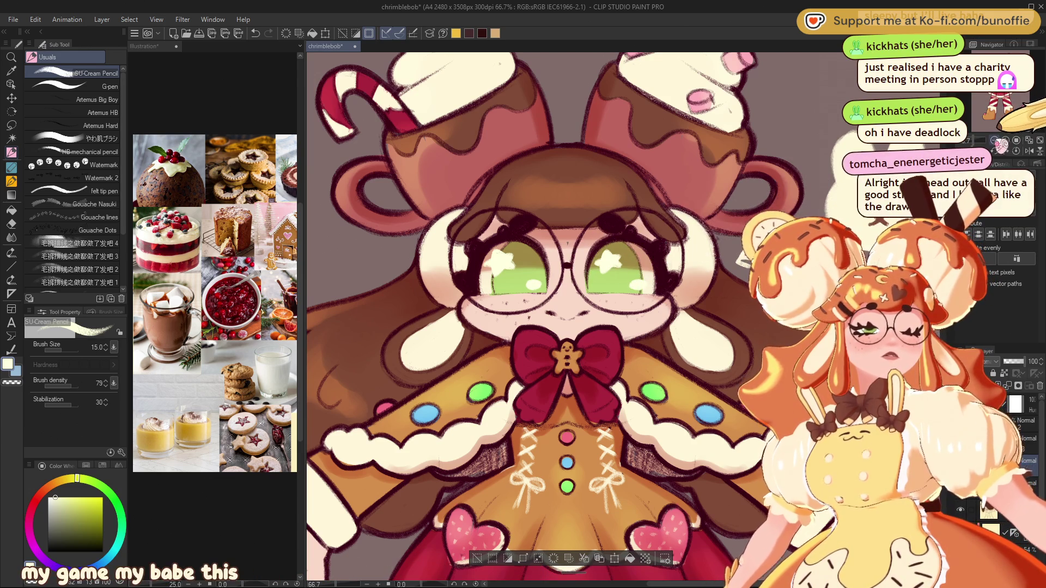
- Undo the new star and oval eye highlights, select all, and zoom out to the full page
scroll(638, 286, down, 3)
scroll(623, 310, up, 2)
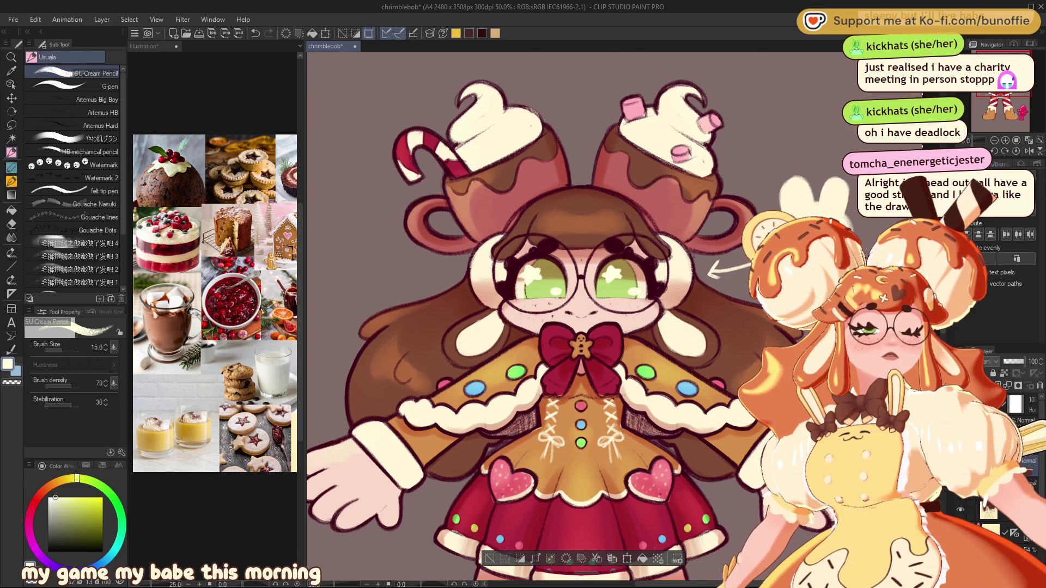
key(ctrl+z)
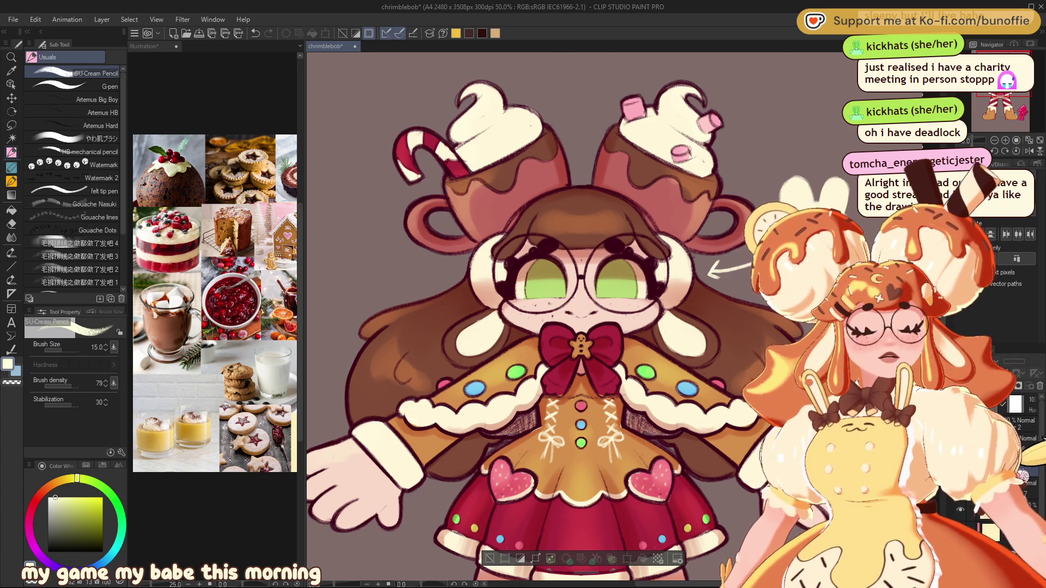
key(ctrl+a)
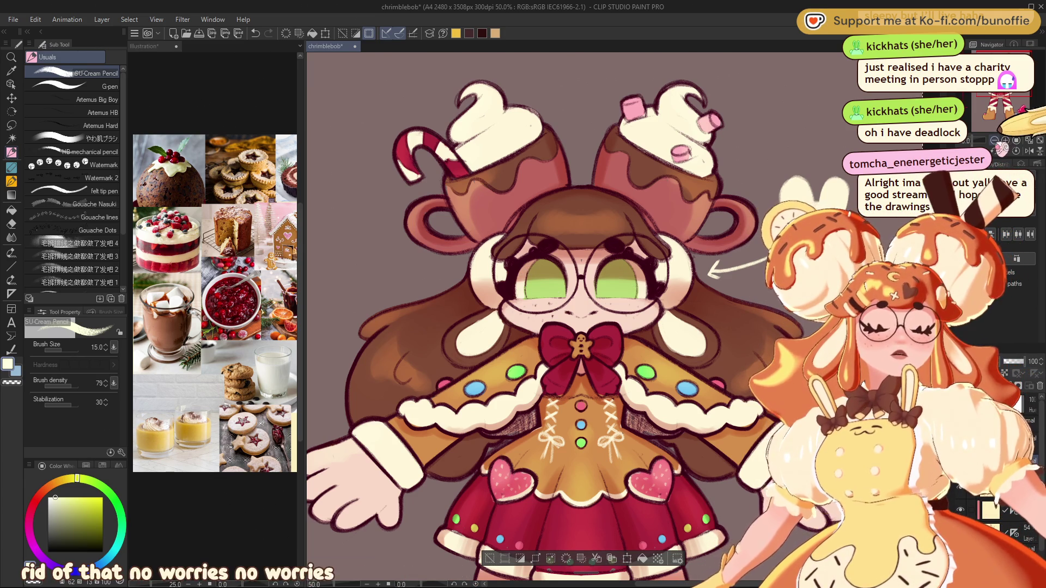
key(ctrl+minus)
scroll(599, 316, down, 3)
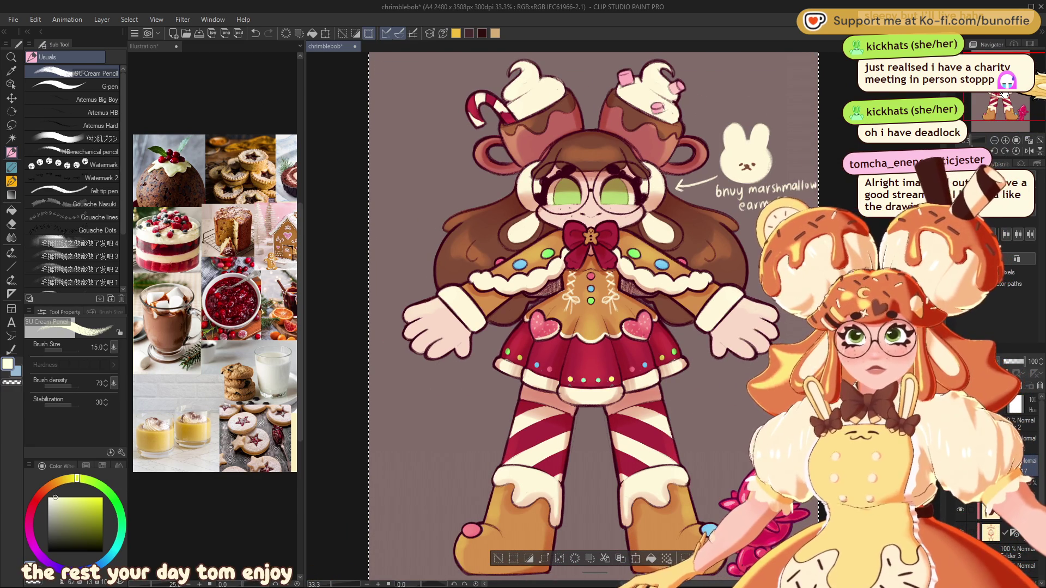
key(ctrl+minus)
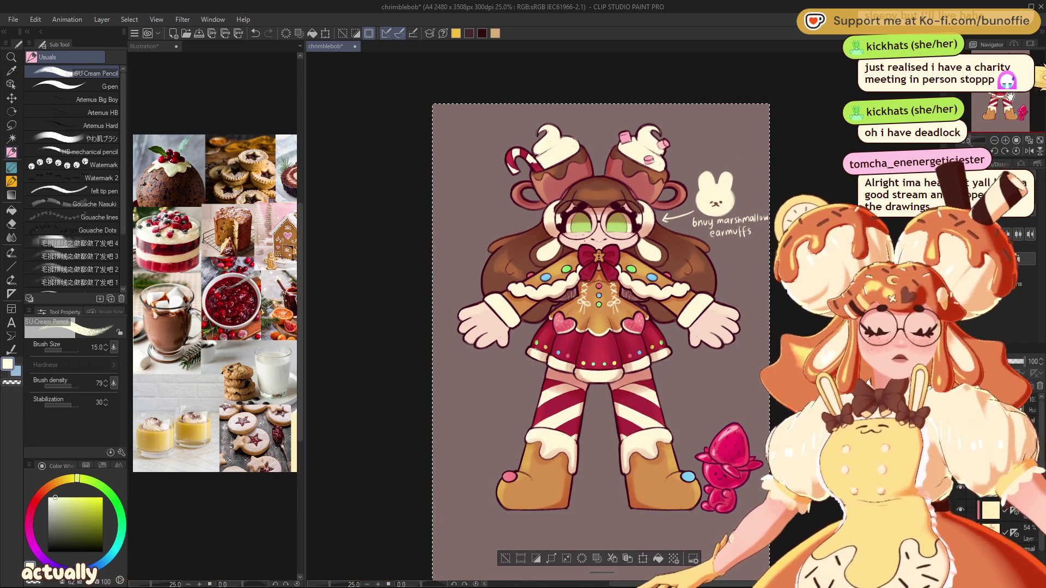
key(ctrl+plus)
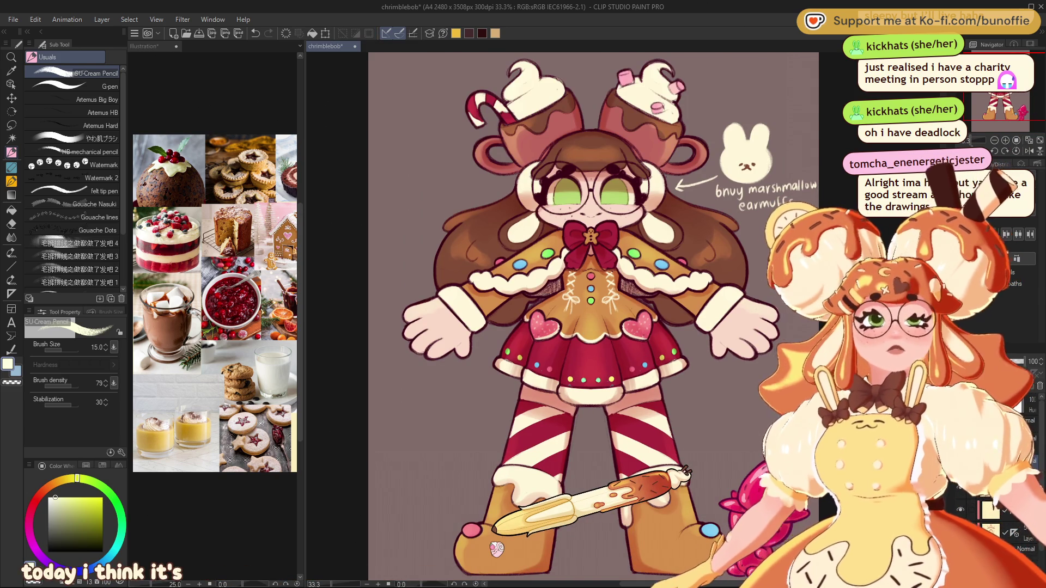
- Save the chimblebob illustration and pan across the character in the Navigator
key(ctrl+s)
click(1003, 99)
drag(1004, 99, 1005, 100)
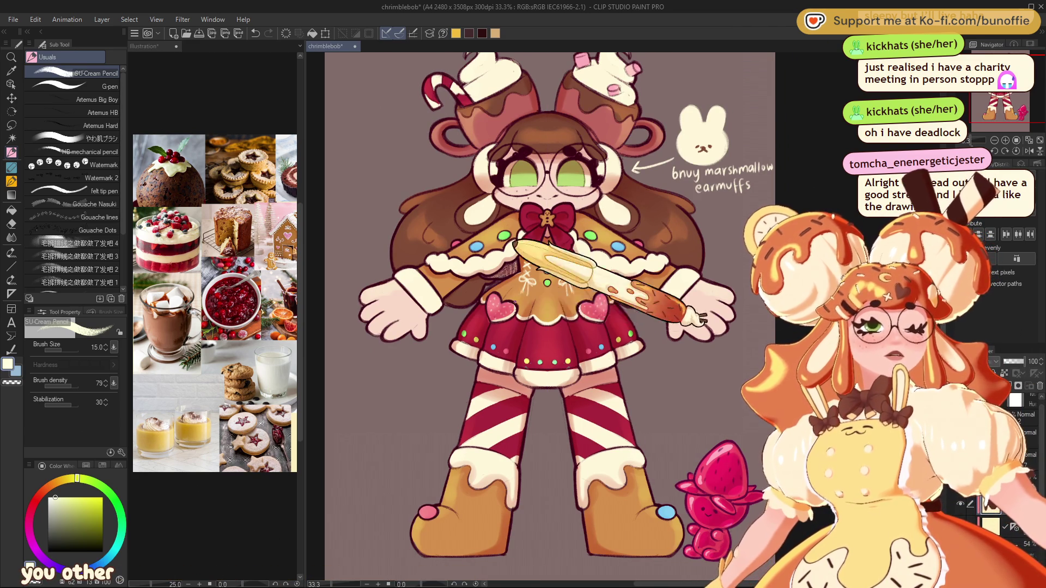
- Pick salmon pink on the colour wheel and switch to the やわ肌ブラシ soft brush
alt+click(501, 305)
click(71, 140)
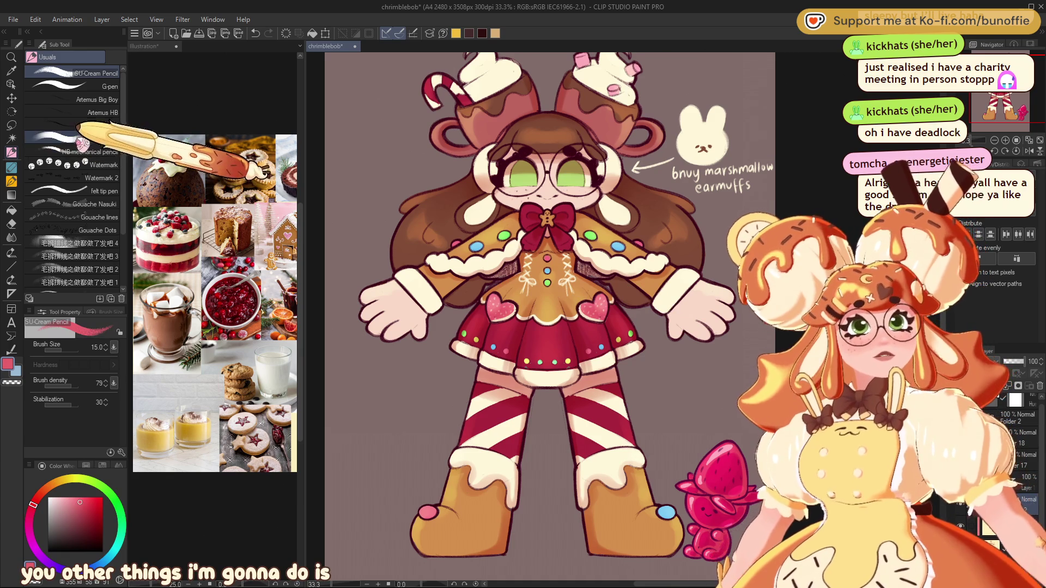